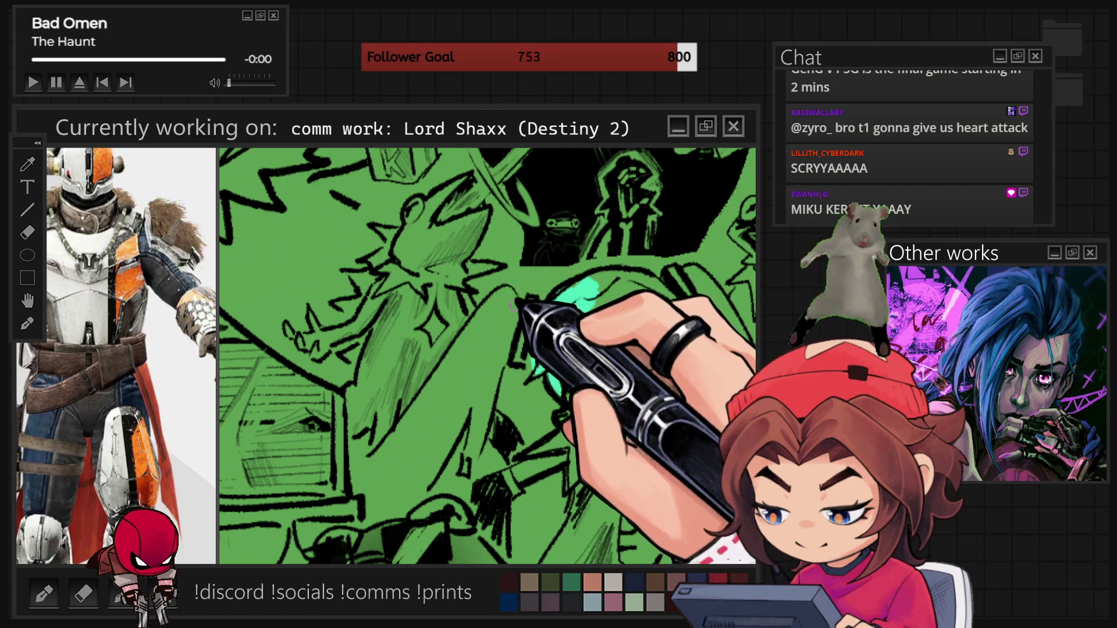
- Paint two bright cyan strokes over and beside Kermit's head on the green collage
{"action": "mouse_move", "coordinate": [466, 366]}
{"action": "left_mouse_down"}
{"action": "mouse_move", "coordinate": [495, 316]}
{"action": "mouse_move", "coordinate": [480, 346]}
{"action": "left_mouse_up"}
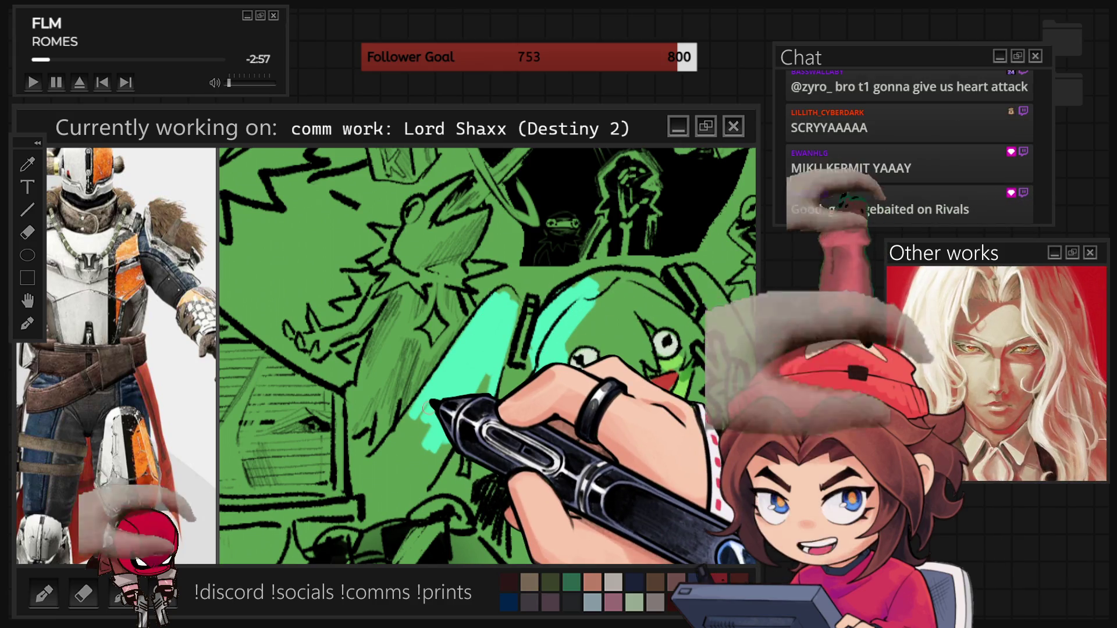
{"action": "mouse_move", "coordinate": [429, 407]}
{"action": "left_mouse_down"}
{"action": "mouse_move", "coordinate": [410, 427]}
{"action": "mouse_move", "coordinate": [522, 333]}
{"action": "left_mouse_up"}
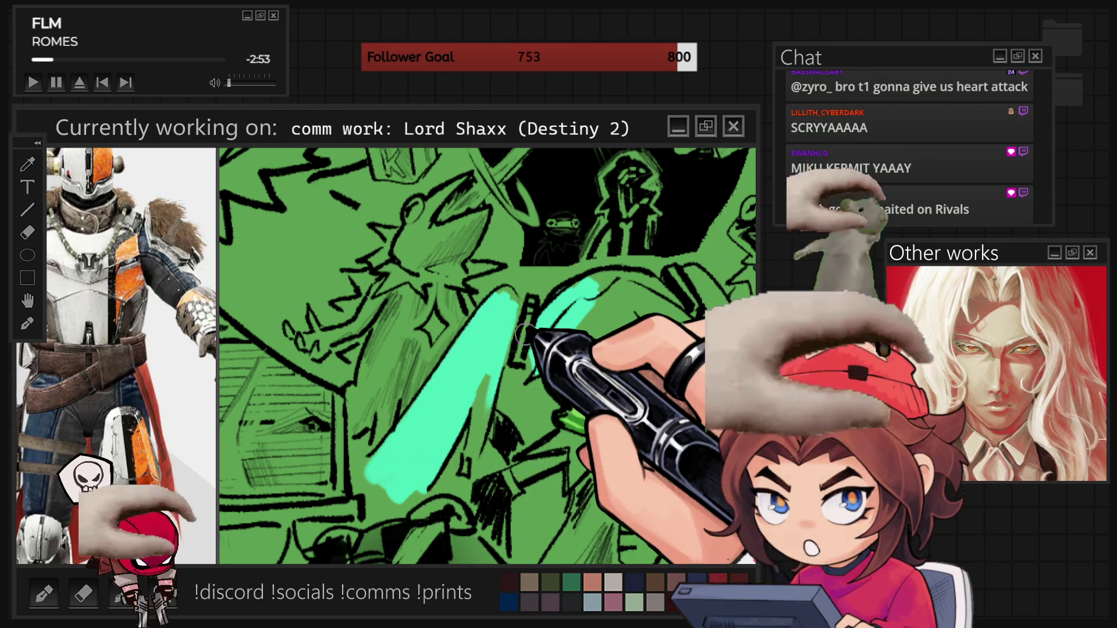
{"action": "scroll", "coordinate": [523, 334], "scroll_direction": "down", "scroll_amount": 5}
{"action": "scroll", "coordinate": [550, 366], "scroll_direction": "up", "scroll_amount": 3}
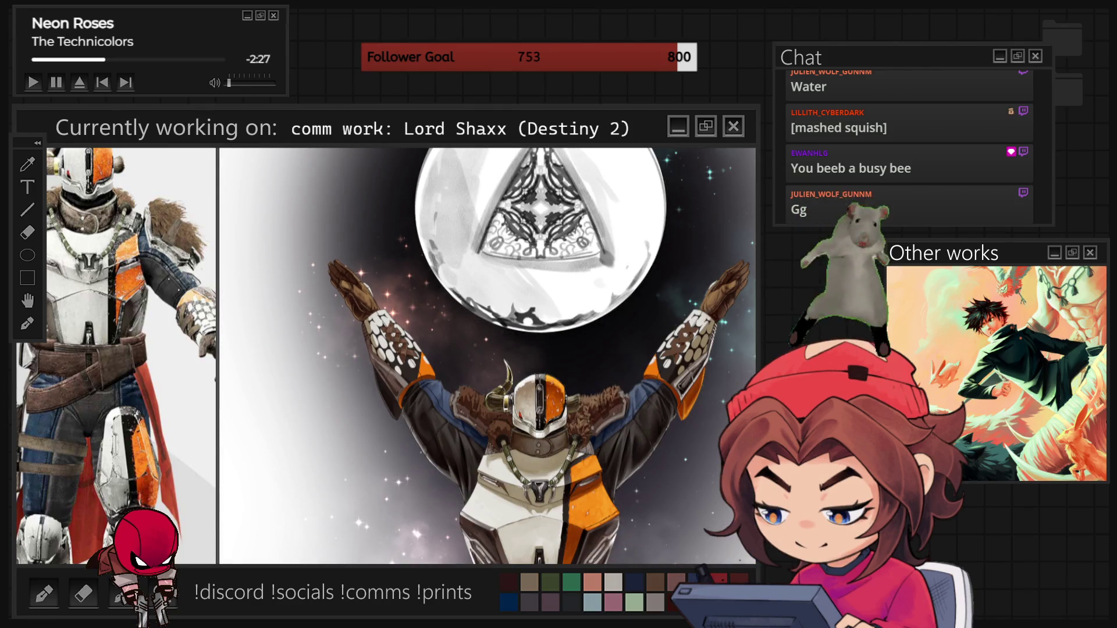
- Zoom the canvas in toward Lord Shaxx's raised forearm
{"action": "scroll", "coordinate": [706, 283], "scroll_direction": "up", "scroll_amount": 5}
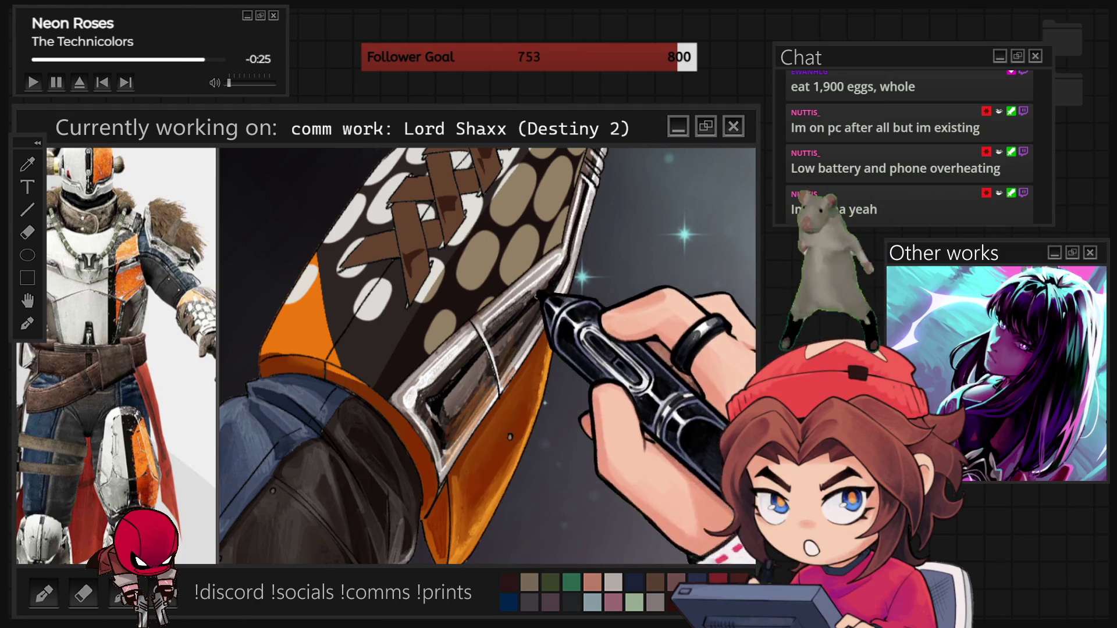
- Reset the canvas view with Ctrl+0 so the full, unrotated Shaxx figure shows
{"action": "scroll", "coordinate": [524, 349], "scroll_direction": "down", "scroll_amount": 2}
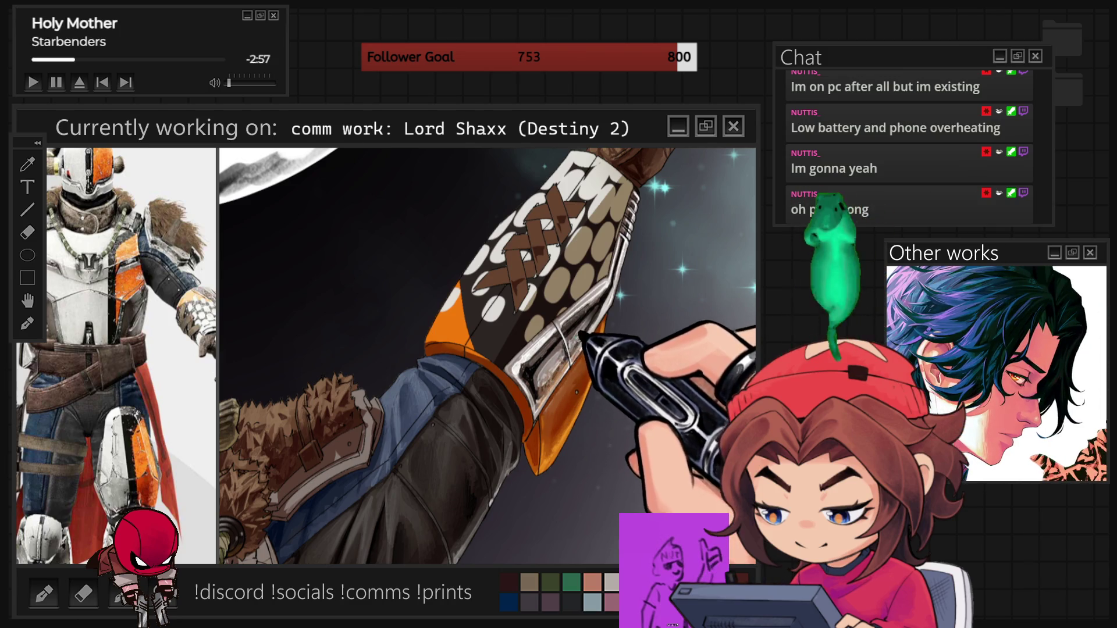
{"action": "key", "text": "ctrl+0"}
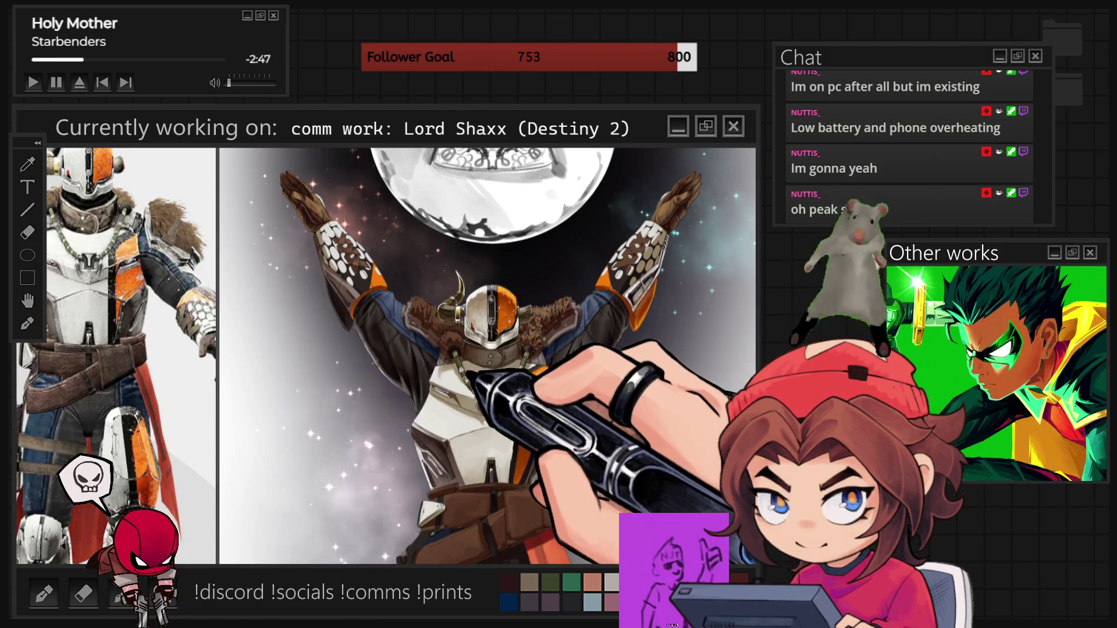
{"action": "scroll", "coordinate": [434, 320], "scroll_direction": "up", "scroll_amount": 1}
- Zoom the canvas view to frame Shaxx's raised arms and chest beneath the moon emblem
{"action": "scroll", "coordinate": [433, 320], "scroll_direction": "up", "scroll_amount": 1}
{"action": "scroll", "coordinate": [469, 316], "scroll_direction": "up", "scroll_amount": 2}
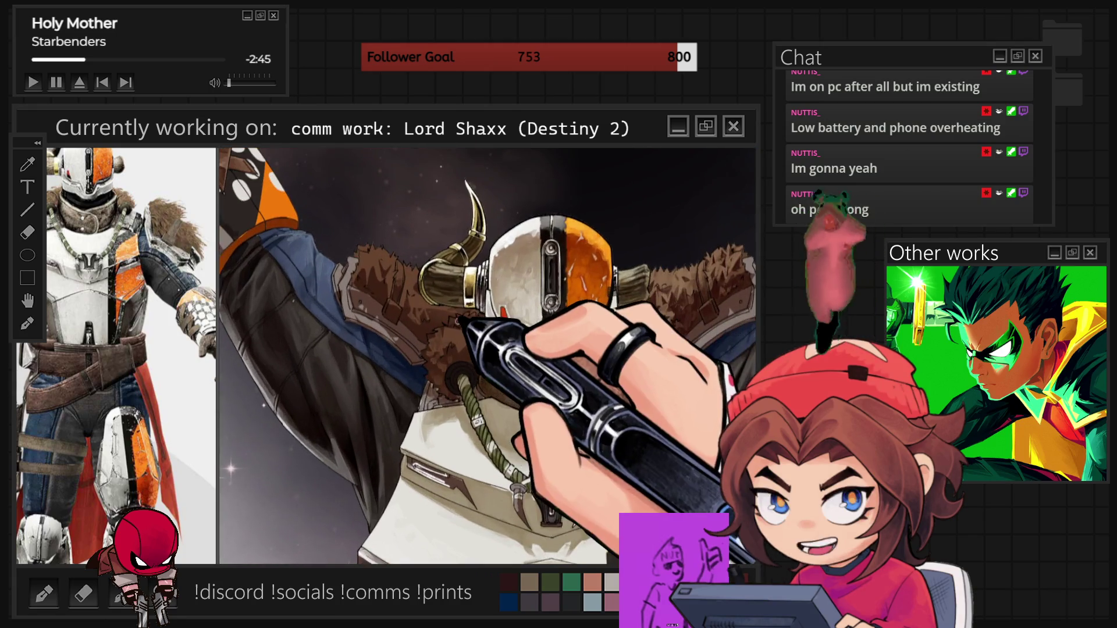
{"action": "scroll", "coordinate": [469, 316], "scroll_direction": "up", "scroll_amount": 1}
{"action": "scroll", "coordinate": [469, 315], "scroll_direction": "up", "scroll_amount": 1}
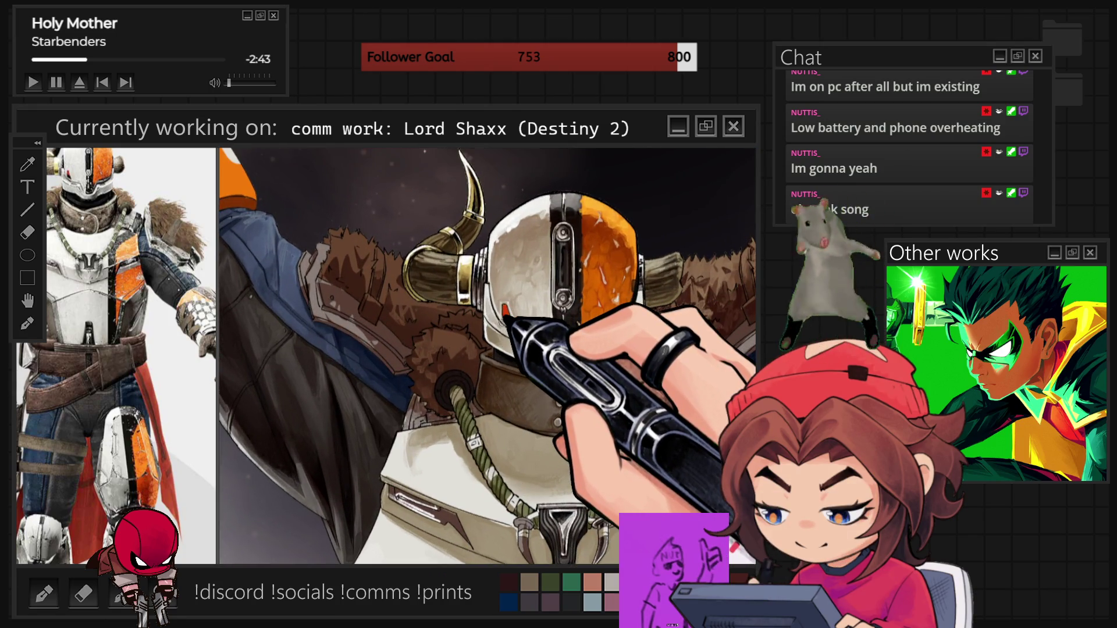
{"action": "scroll", "coordinate": [469, 315], "scroll_direction": "up", "scroll_amount": 1}
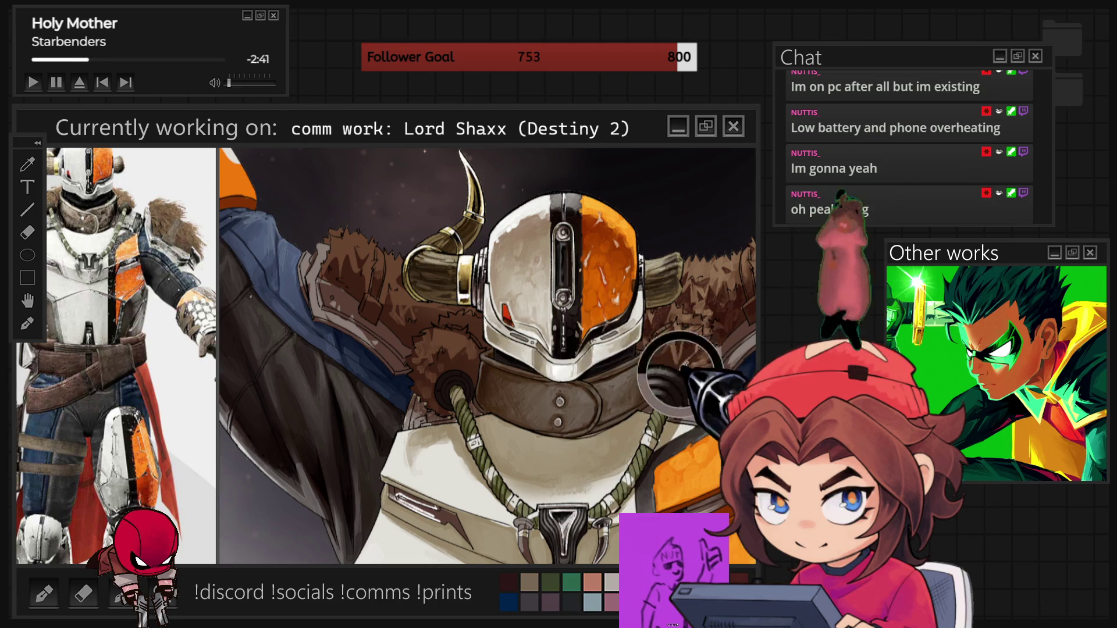
{"action": "scroll", "coordinate": [469, 316], "scroll_direction": "down", "scroll_amount": 1}
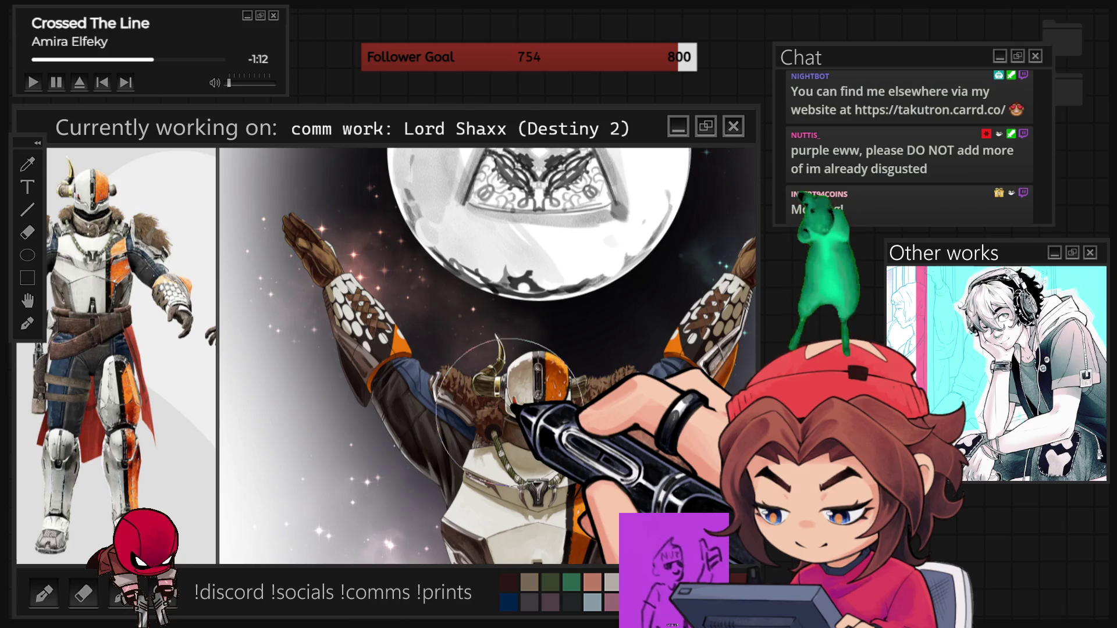
{"action": "scroll", "coordinate": [510, 410], "scroll_direction": "down", "scroll_amount": 3}
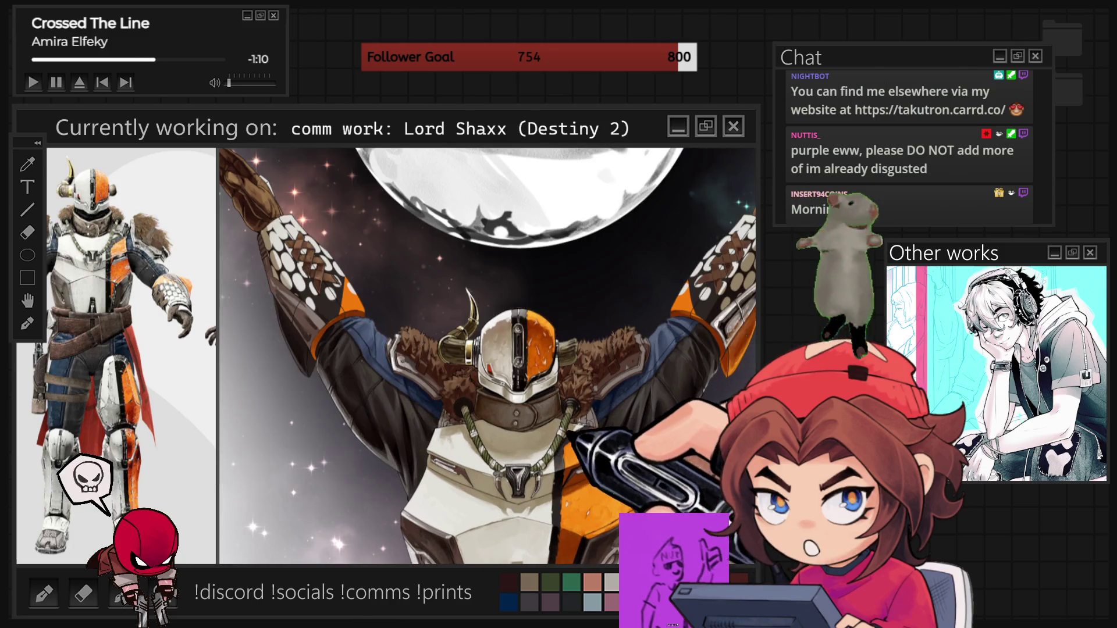
- Zoom in on the fur collar and shoulder plate beside the horned helmet
{"action": "scroll", "coordinate": [488, 356], "scroll_direction": "up", "scroll_amount": 3}
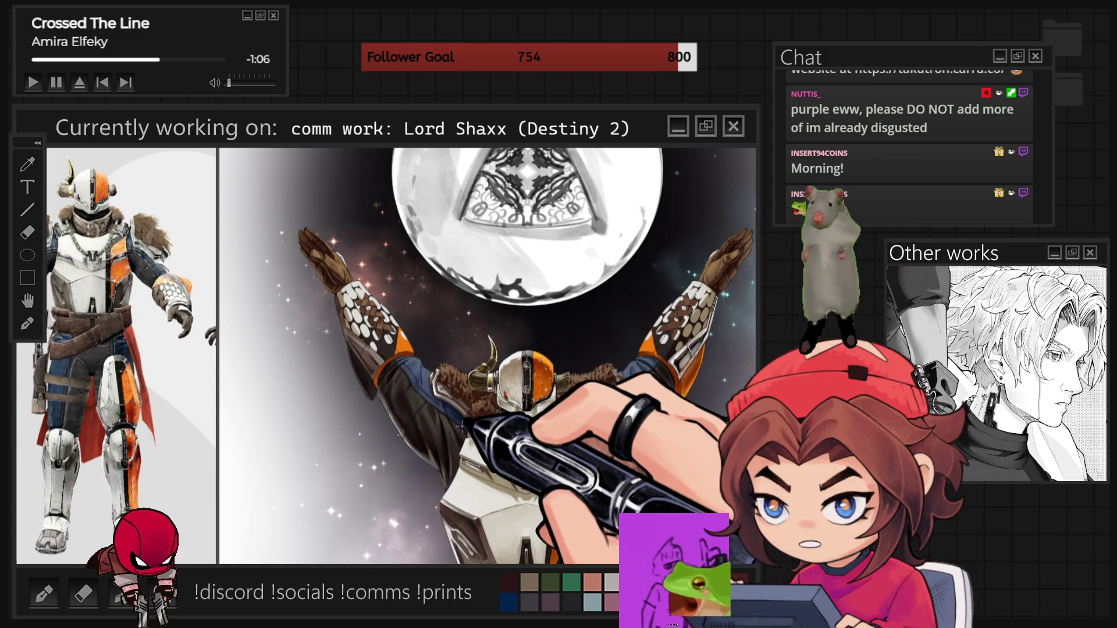
{"action": "scroll", "coordinate": [349, 303], "scroll_direction": "up", "scroll_amount": 5}
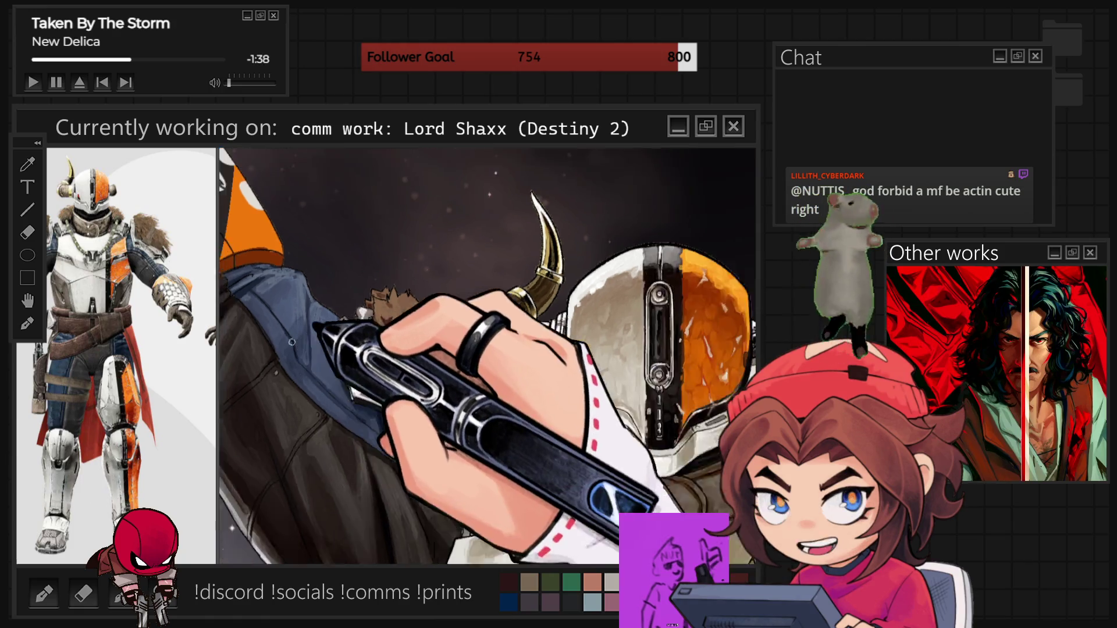
- Zoom out to the whole figure and moon, then magnify twice onto the shoulder pauldron and horn
{"action": "key", "text": "ctrl+minus"}
{"action": "key", "text": "ctrl+minus"}
{"action": "key", "text": "ctrl+minus"}
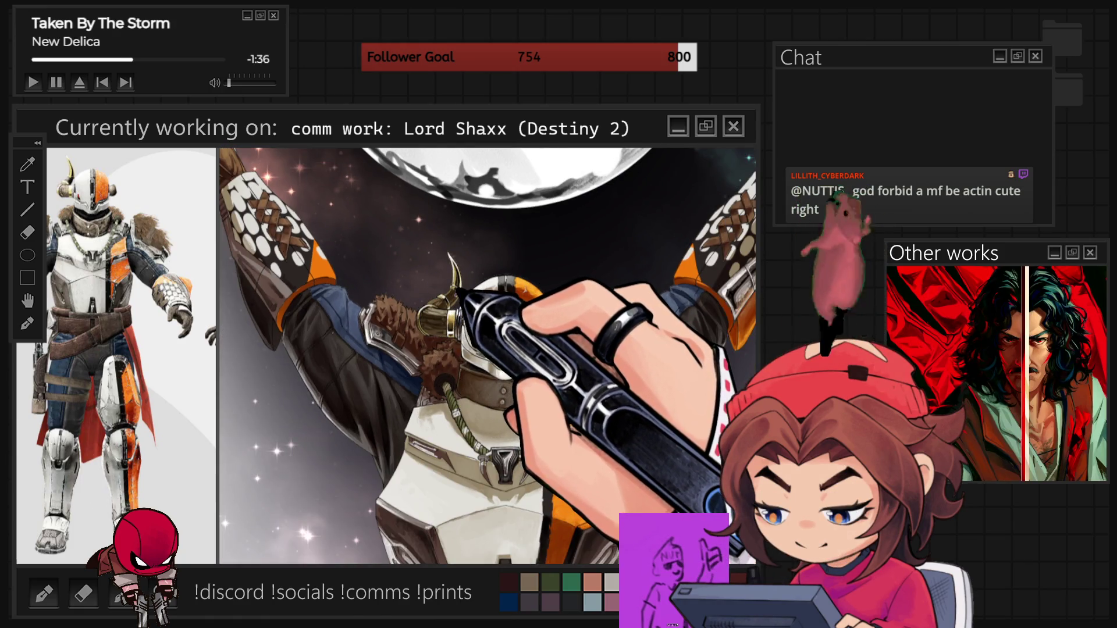
{"action": "key", "text": "ctrl+plus"}
{"action": "key", "text": "ctrl+plus"}
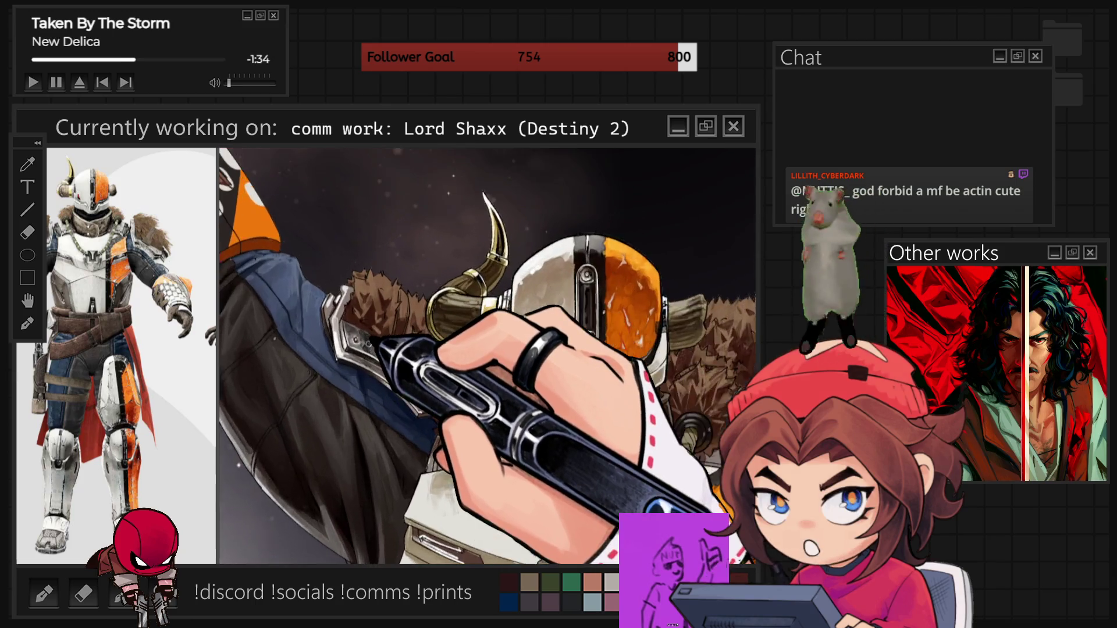
{"action": "key", "text": "ctrl+plus"}
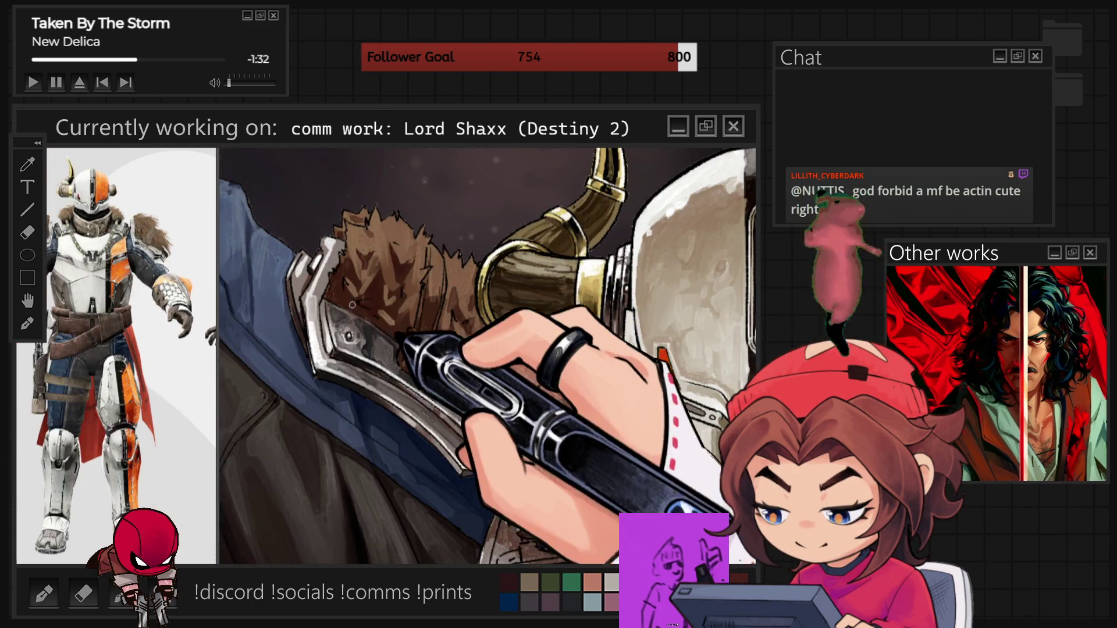
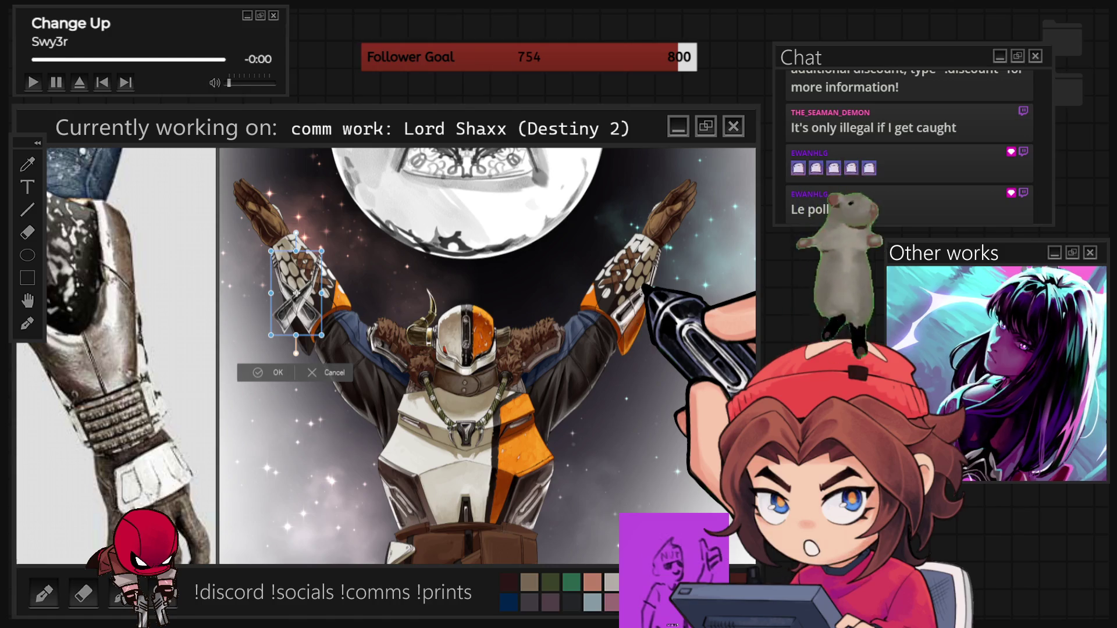
- Drag the patterned bracer piece onto the right raised forearm, then zoom in on it
{"action": "left_click_drag", "start_coordinate": [297, 293], "coordinate": [538, 294]}
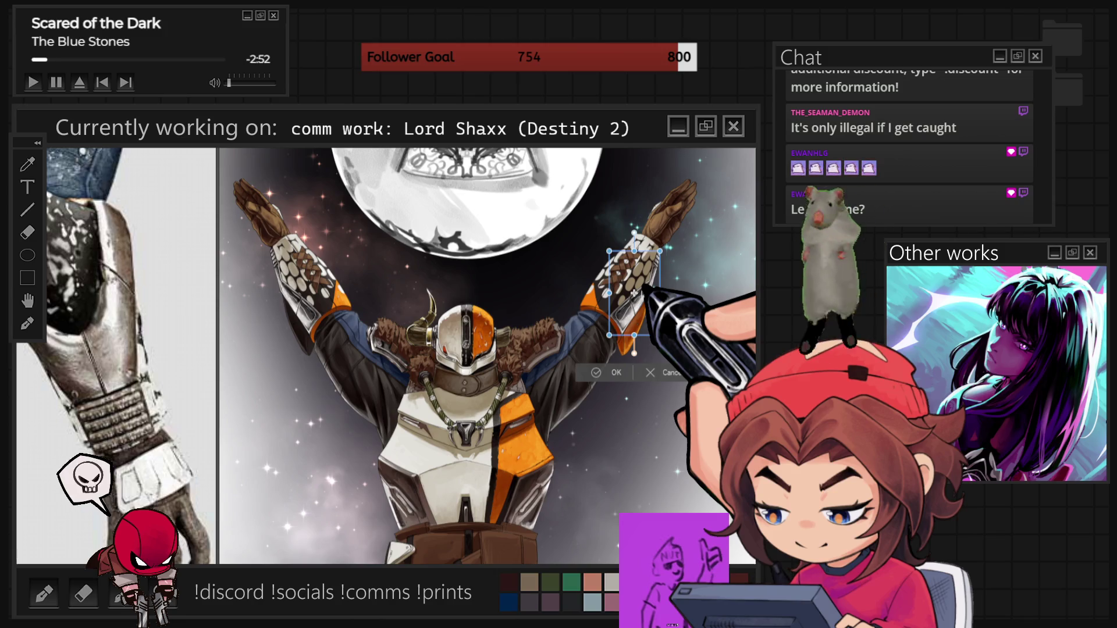
{"action": "scroll", "coordinate": [634, 293], "scroll_direction": "up", "scroll_amount": 5}
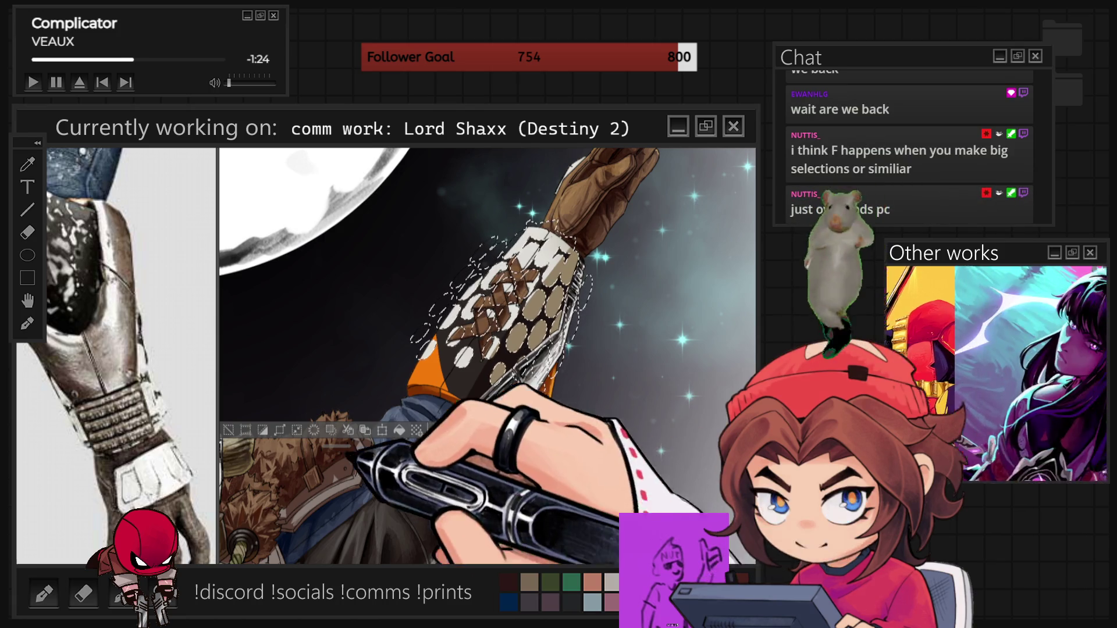
- Deselect the bracer and zoom out to show the moon, helmet and whole figure
{"action": "key", "text": "ctrl+d"}
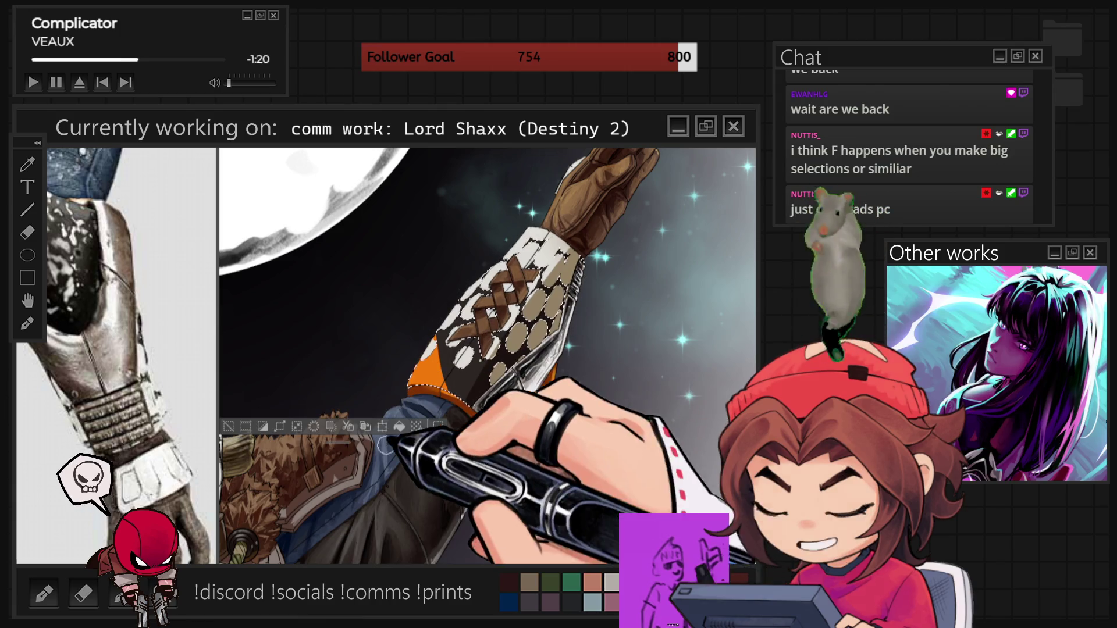
{"action": "scroll", "coordinate": [579, 256], "scroll_direction": "up", "scroll_amount": 3}
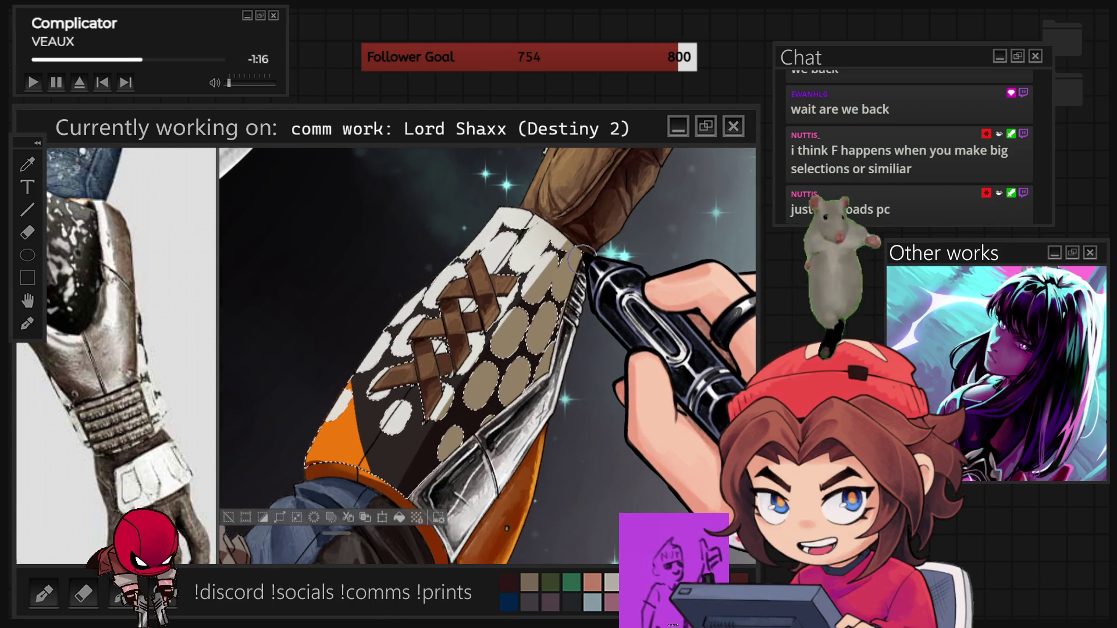
{"action": "scroll", "coordinate": [487, 288], "scroll_direction": "down", "scroll_amount": 2}
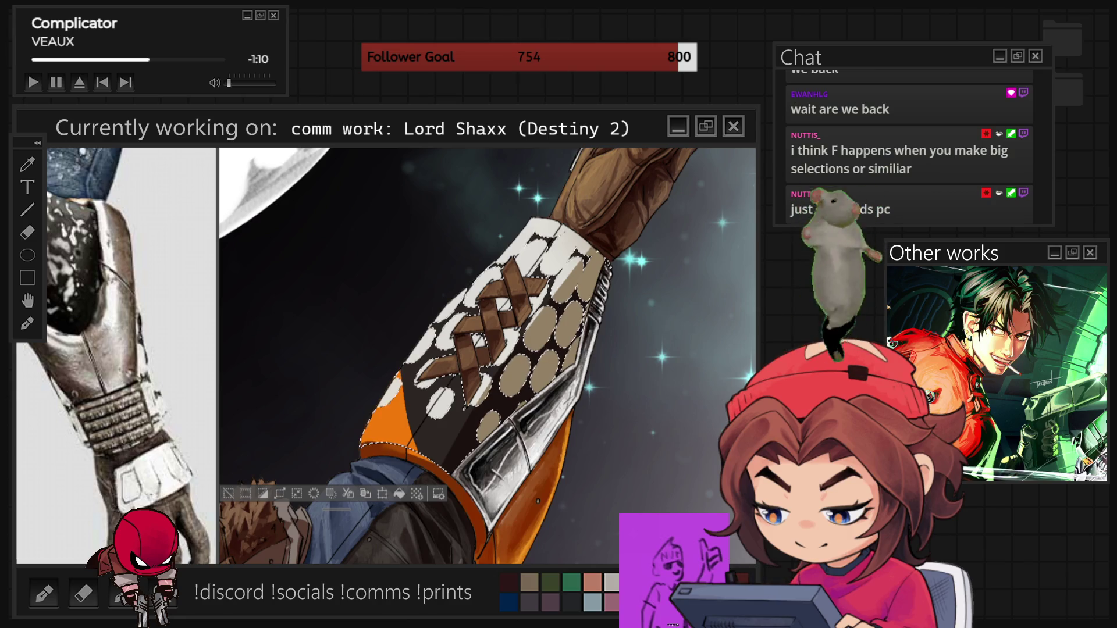
{"action": "key", "text": "ctrl+minus"}
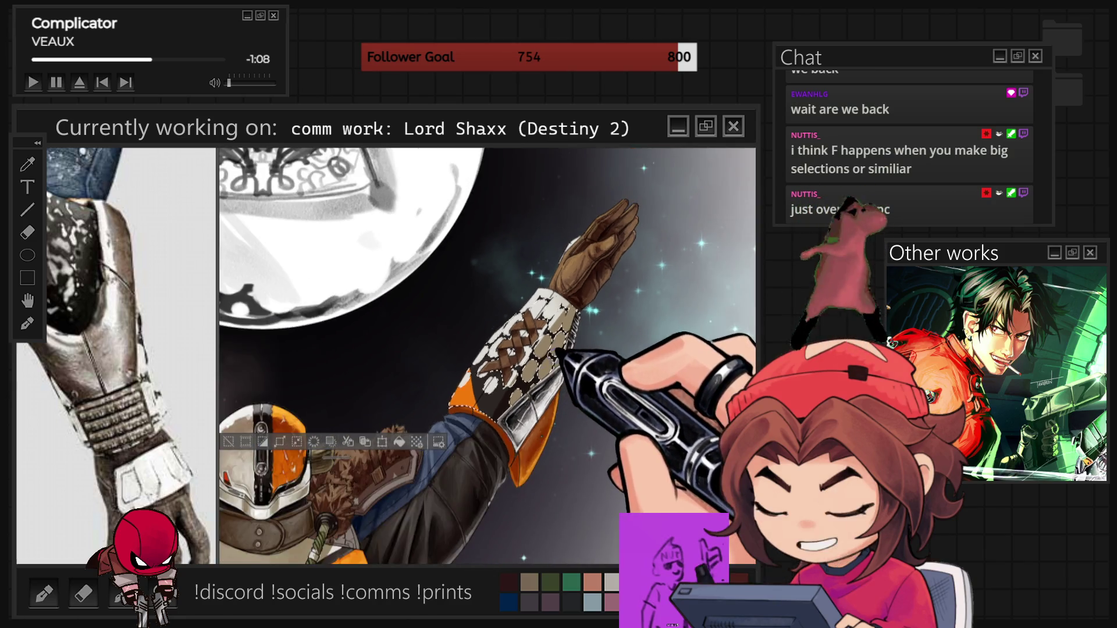
{"action": "key", "text": "ctrl+minus"}
{"action": "key", "text": "ctrl+minus"}
{"action": "key", "text": "ctrl+minus"}
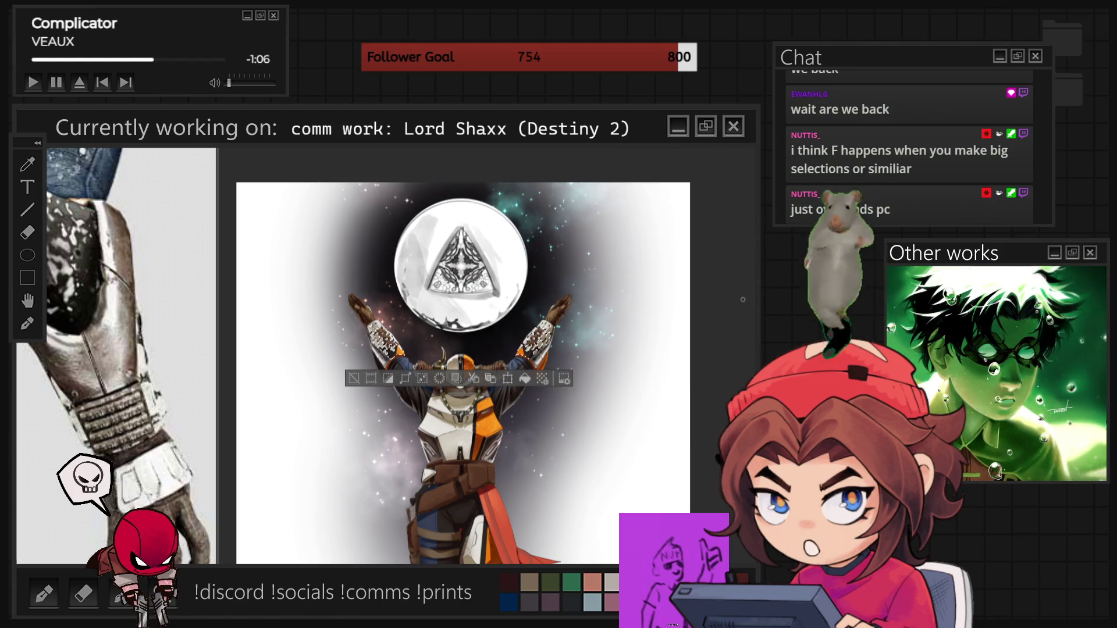
- Zoom in on the laced right arm guard and clear the selection around its ovals
{"action": "key", "text": "ctrl+plus"}
{"action": "key", "text": "ctrl+plus"}
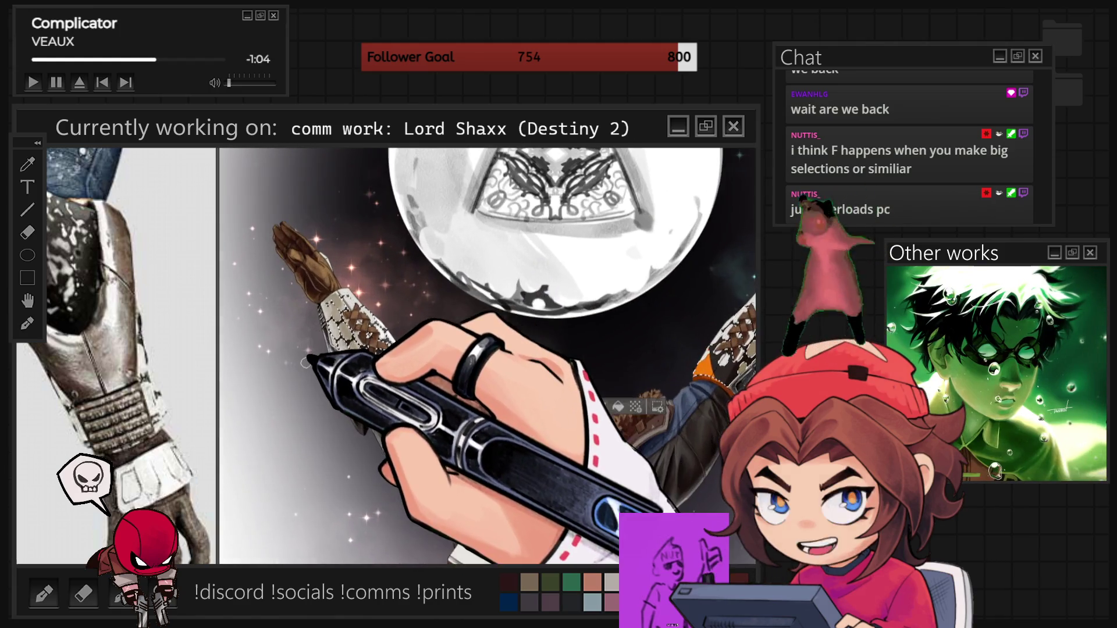
{"action": "key", "text": "ctrl+minus"}
{"action": "key", "text": "ctrl+plus"}
{"action": "key", "text": "ctrl+plus"}
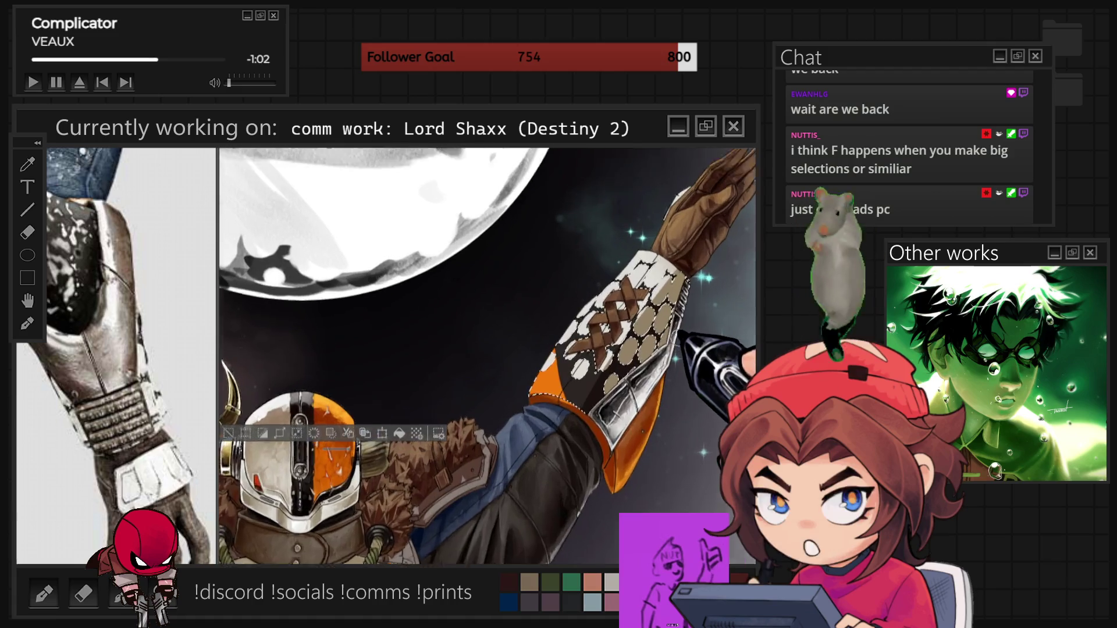
{"action": "key", "text": "ctrl+plus"}
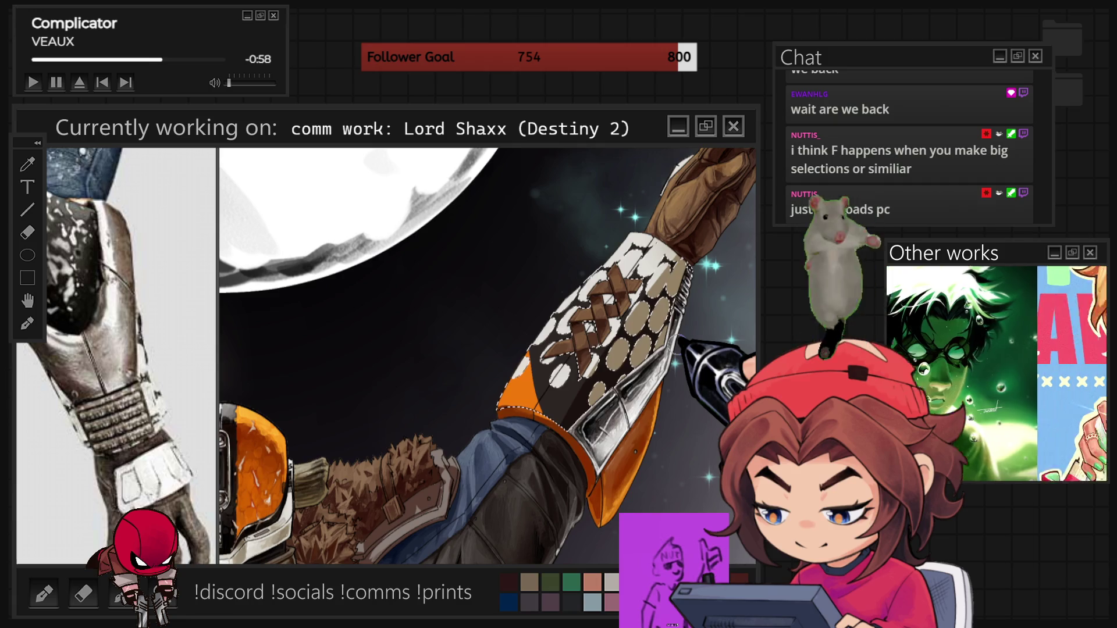
{"action": "key", "text": "ctrl+plus"}
{"action": "key", "text": "ctrl+plus"}
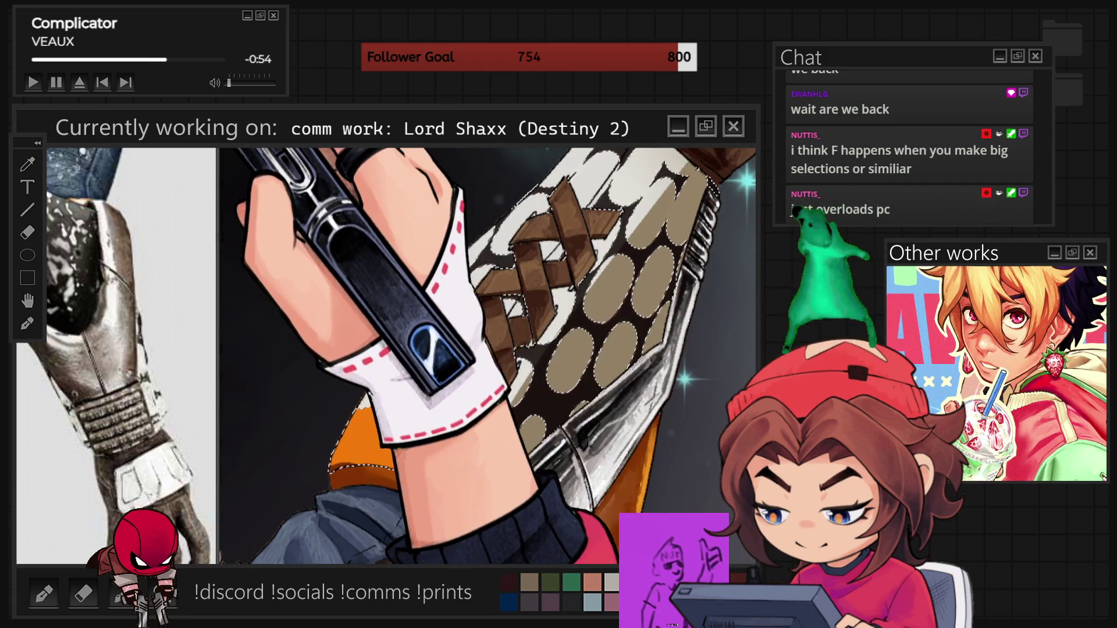
{"action": "key", "text": "ctrl+d"}
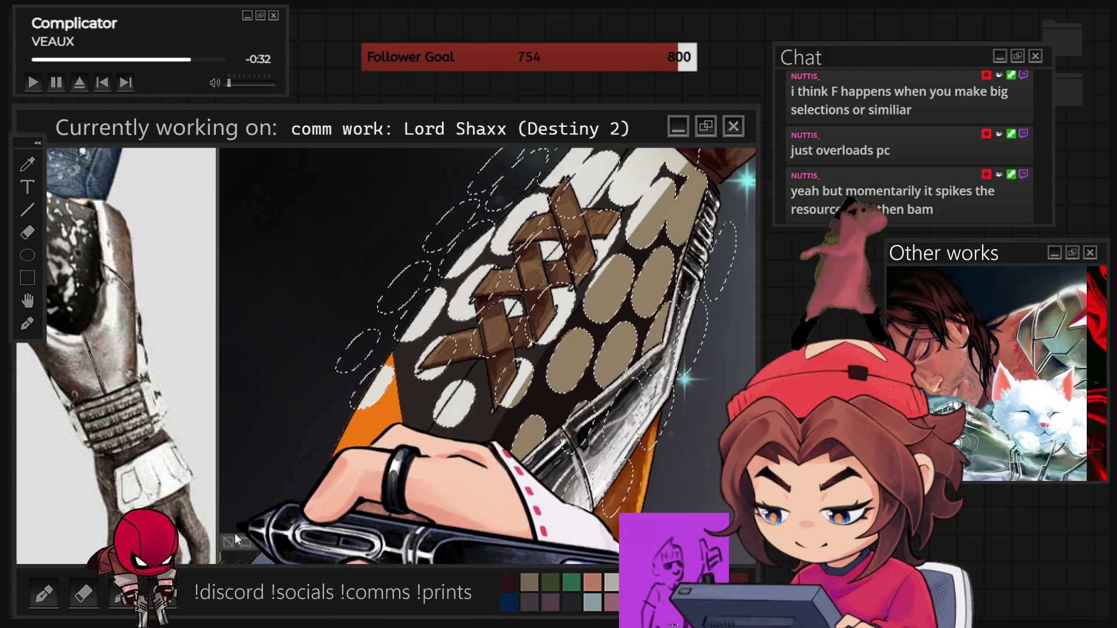
{"action": "key", "text": "ctrl+d"}
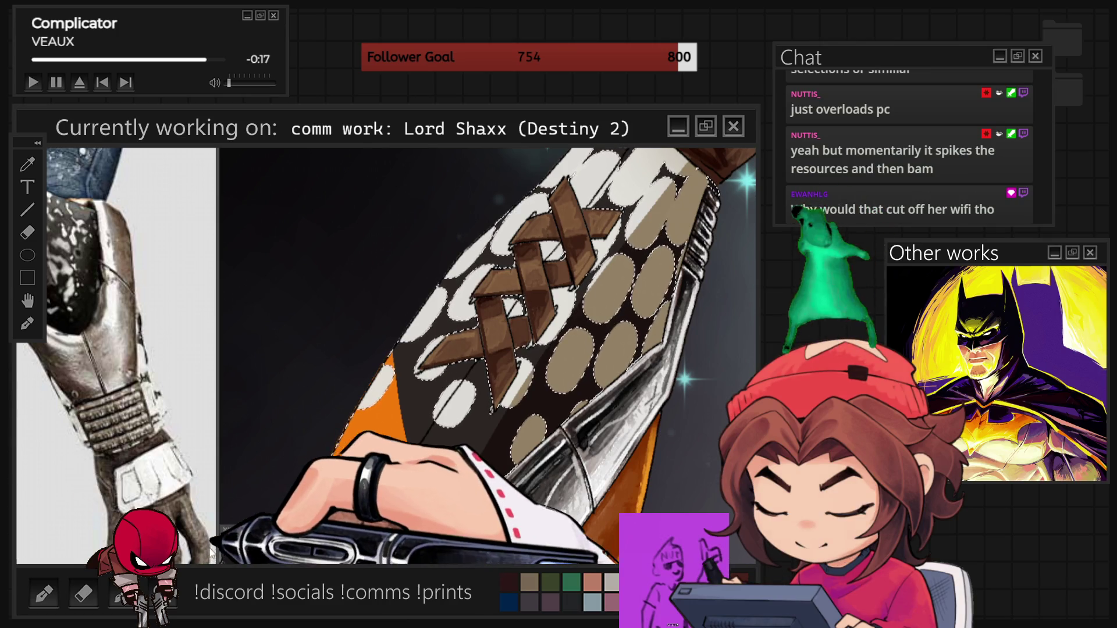
- Deselect the remaining oval outlines on the right gauntlet's bracer
{"action": "key", "text": "ctrl+d"}
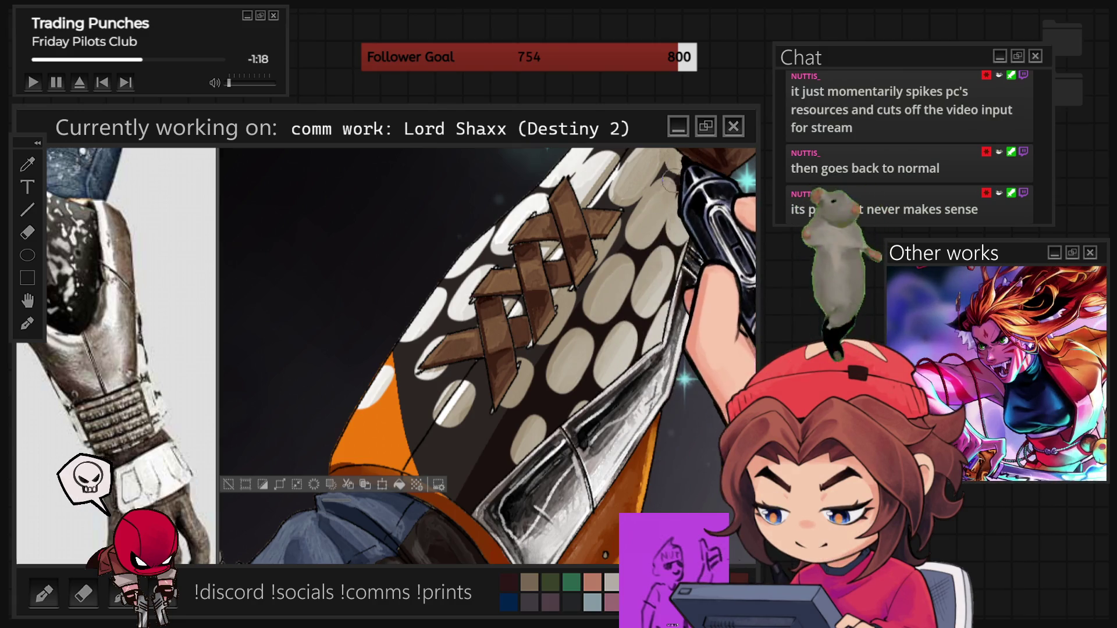
{"action": "scroll", "coordinate": [487, 356], "scroll_direction": "down", "scroll_amount": 2}
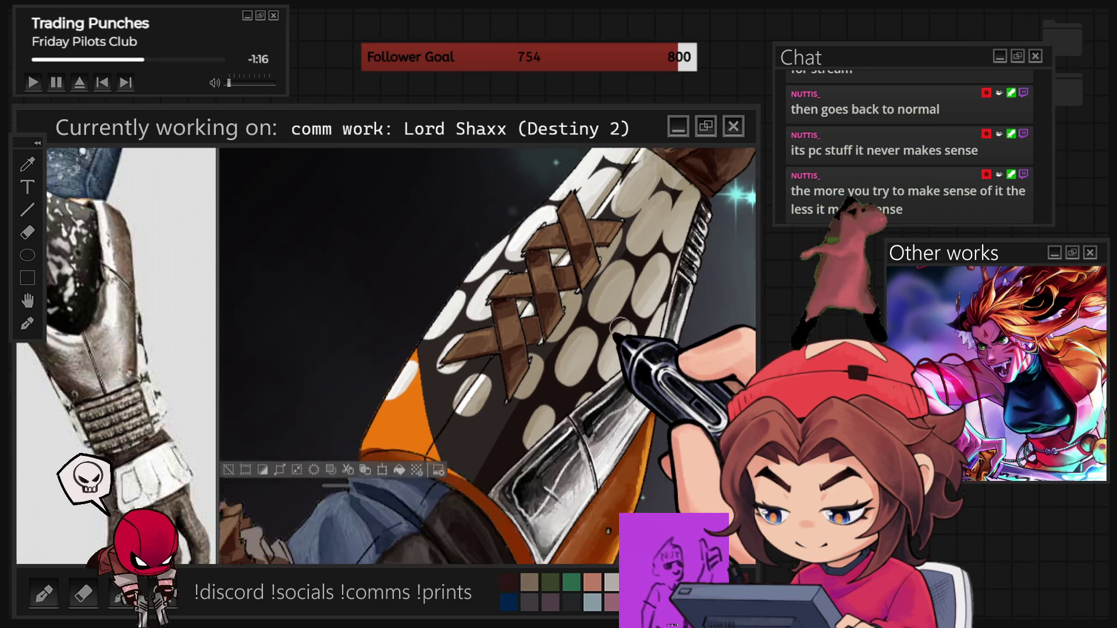
{"action": "scroll", "coordinate": [487, 356], "scroll_direction": "down", "scroll_amount": 2}
{"action": "scroll", "coordinate": [487, 356], "scroll_direction": "down", "scroll_amount": 2}
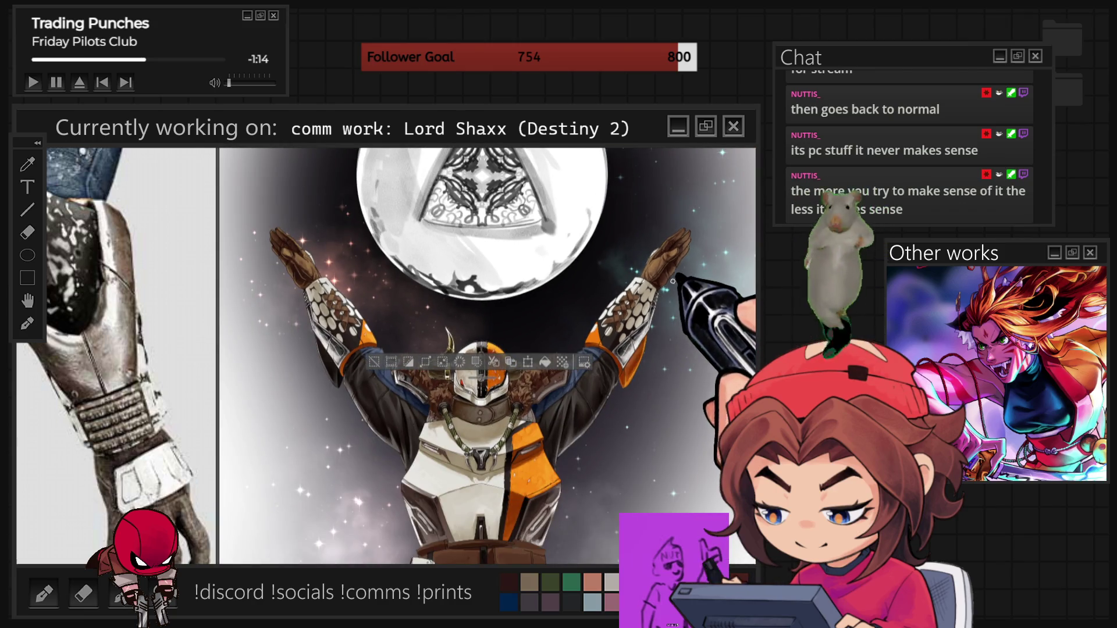
{"action": "scroll", "coordinate": [673, 281], "scroll_direction": "up", "scroll_amount": 1}
{"action": "scroll", "coordinate": [673, 281], "scroll_direction": "up", "scroll_amount": 1}
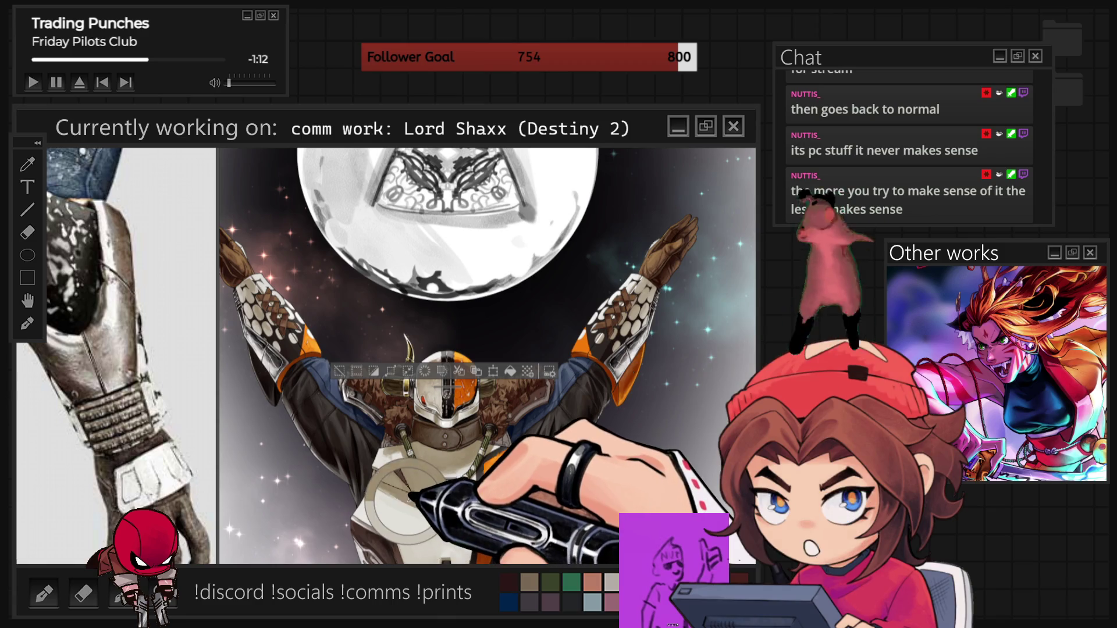
{"action": "scroll", "coordinate": [676, 390], "scroll_direction": "up", "scroll_amount": 2}
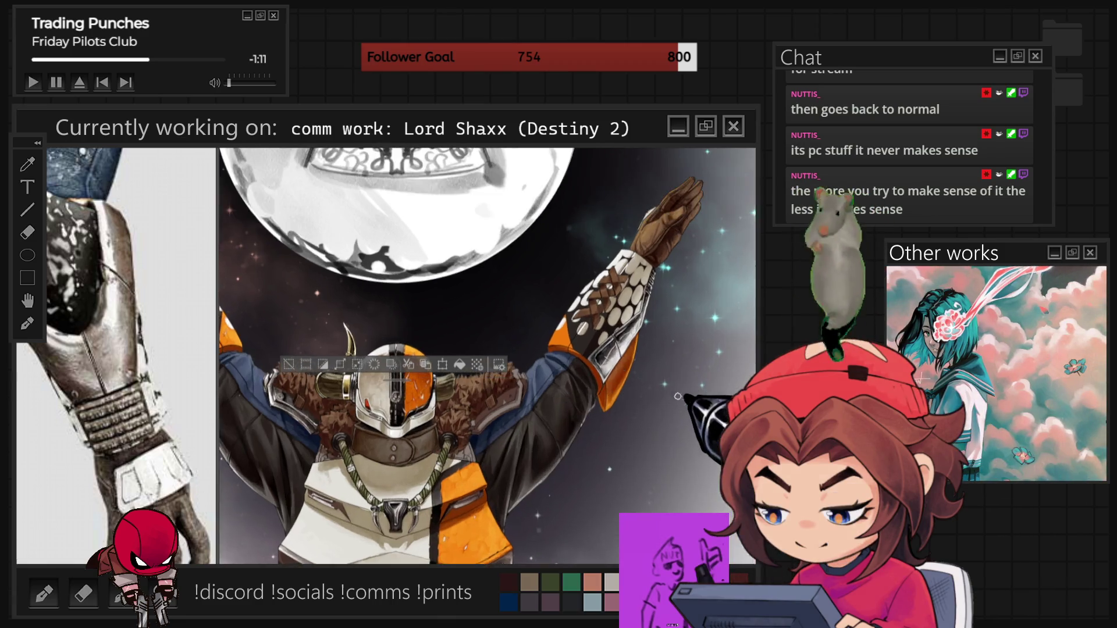
{"action": "scroll", "coordinate": [676, 389], "scroll_direction": "up", "scroll_amount": 1}
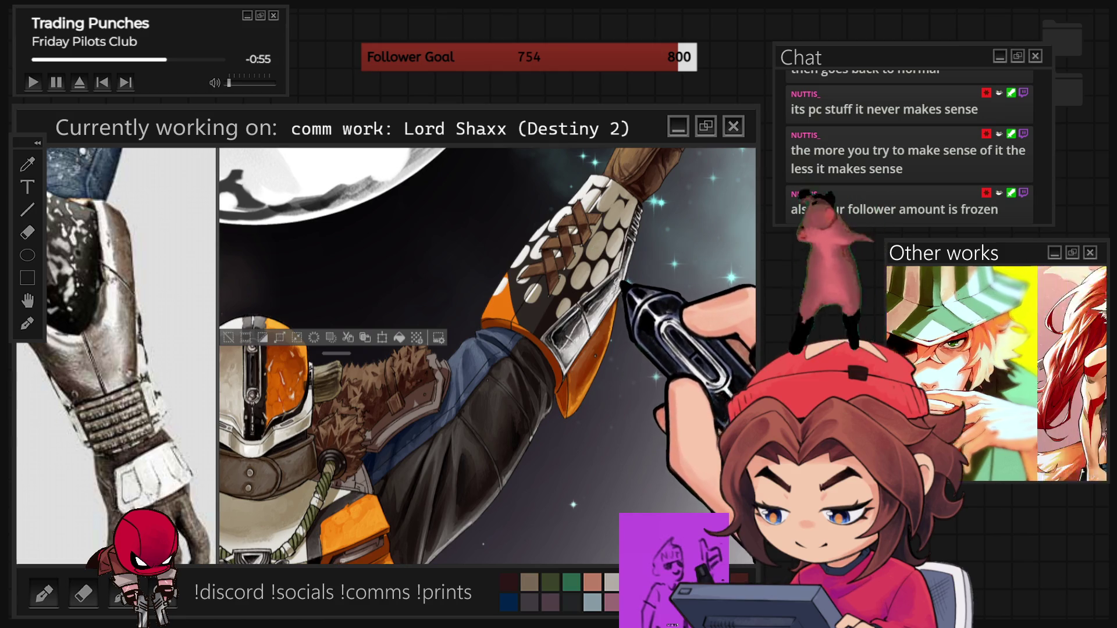
{"action": "scroll", "coordinate": [627, 300], "scroll_direction": "up", "scroll_amount": 3}
{"action": "scroll", "coordinate": [627, 300], "scroll_direction": "up", "scroll_amount": 2}
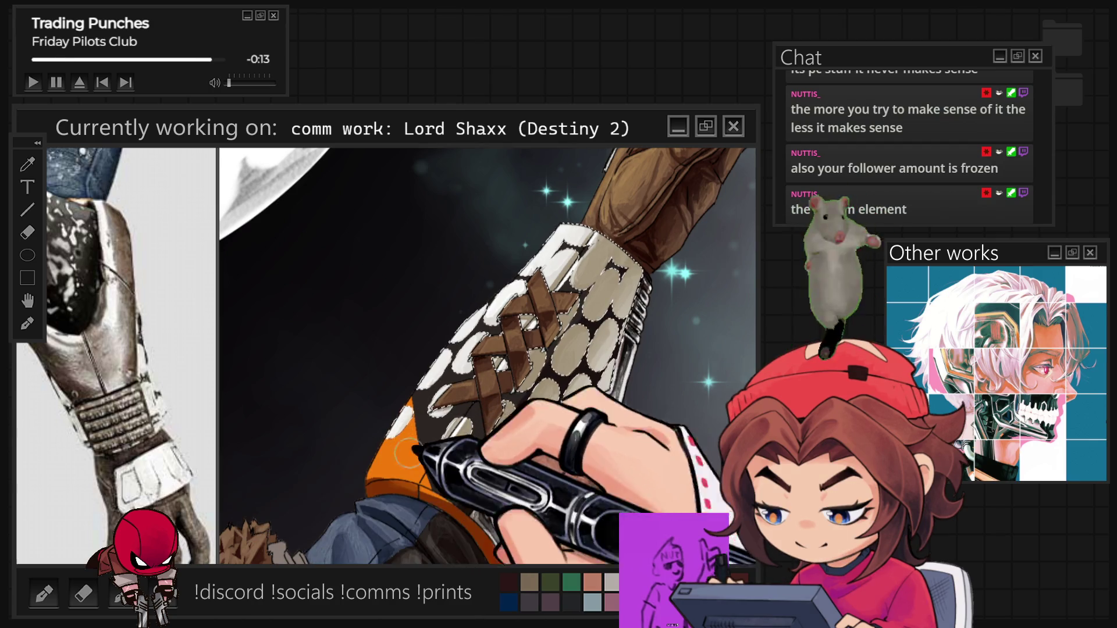
{"action": "key", "text": "ctrl+shift+d"}
{"action": "key", "text": "ctrl+d"}
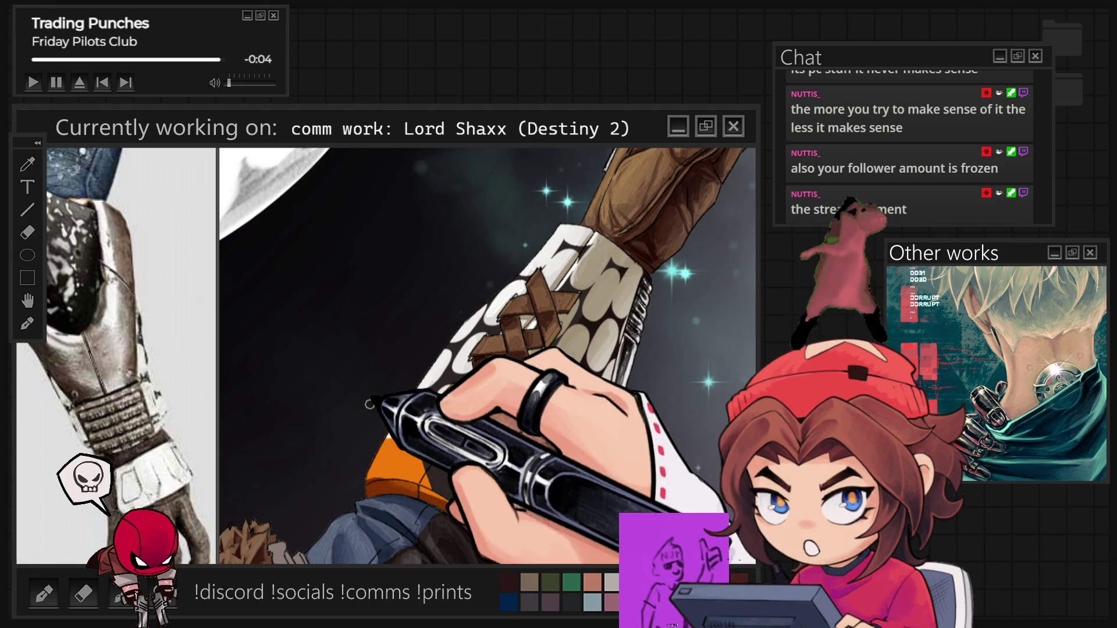
{"action": "left_click", "coordinate": [448, 437]}
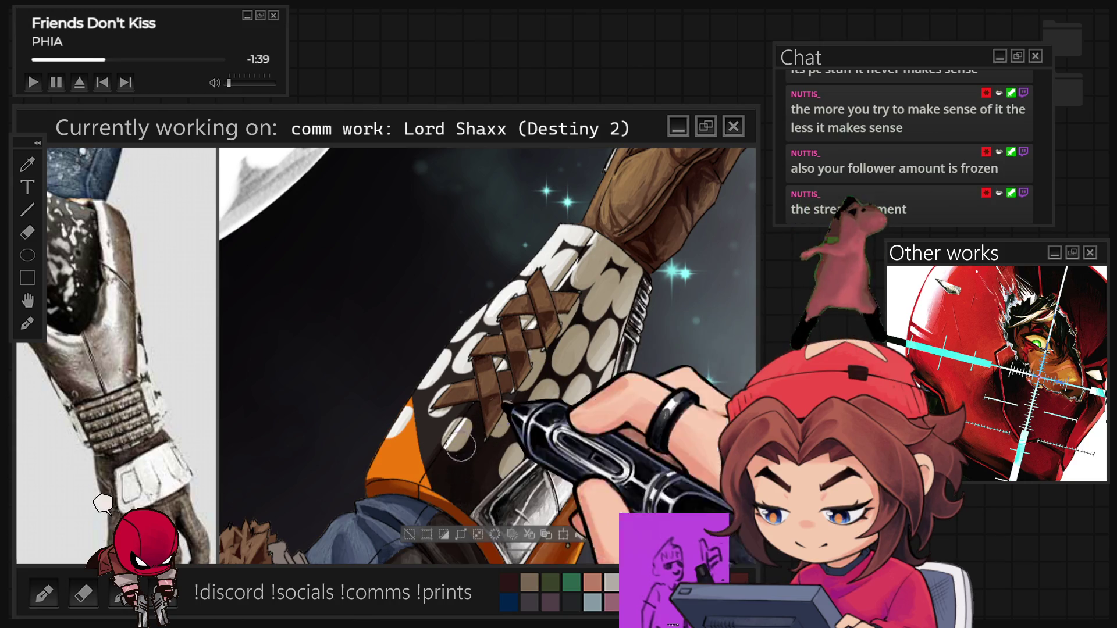
{"action": "scroll", "coordinate": [457, 473], "scroll_direction": "down", "scroll_amount": 3}
{"action": "scroll", "coordinate": [409, 409], "scroll_direction": "down", "scroll_amount": 2}
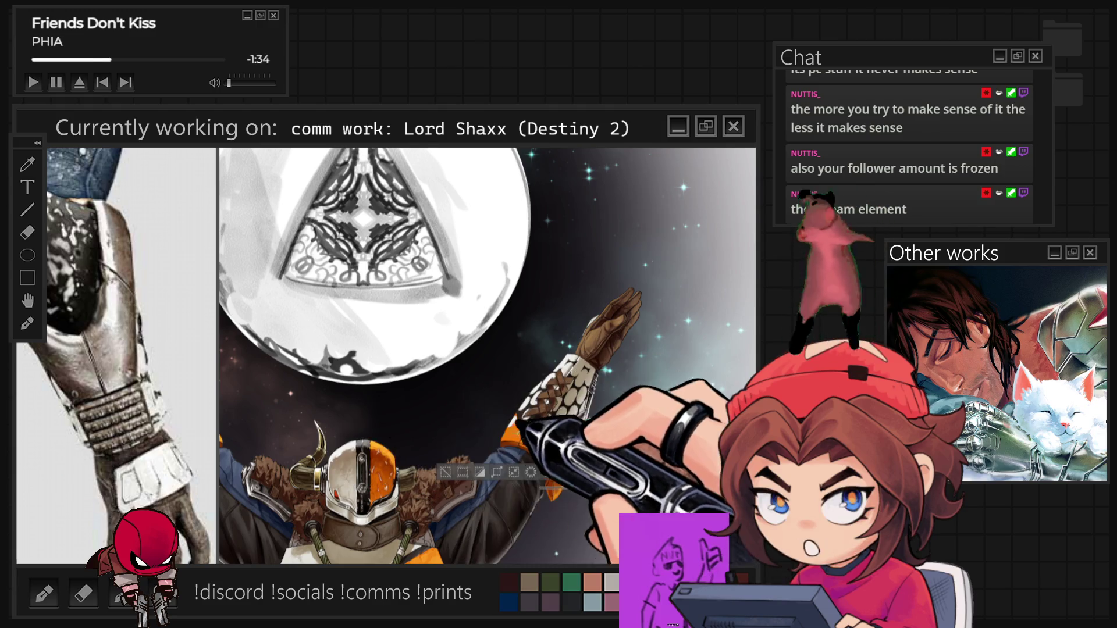
{"action": "scroll", "coordinate": [568, 395], "scroll_direction": "up", "scroll_amount": 3}
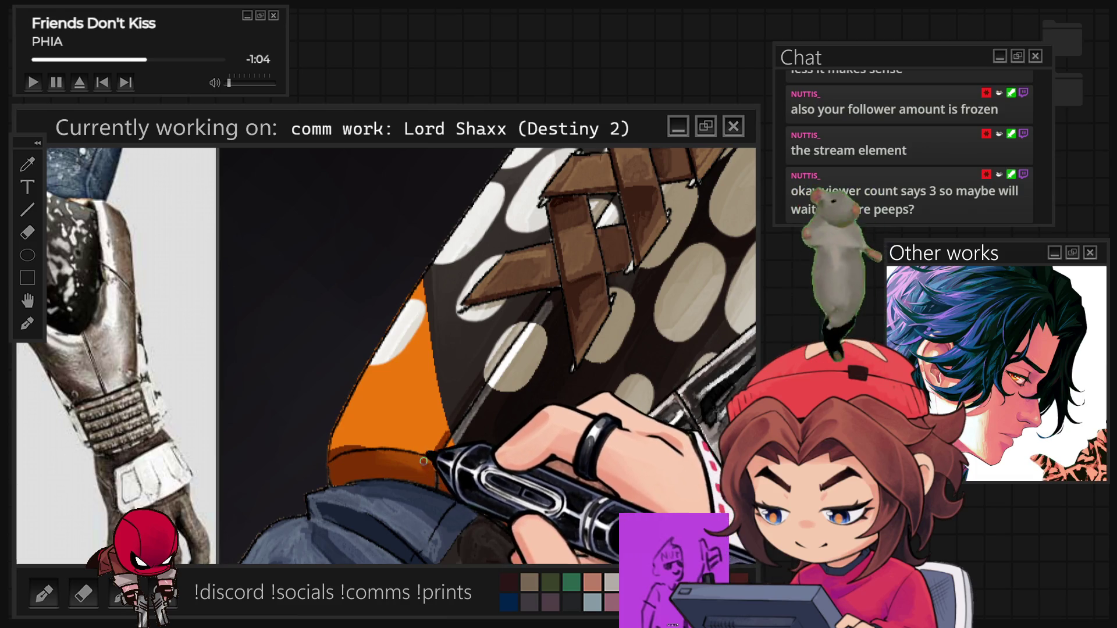
{"action": "key", "text": "bracketright"}
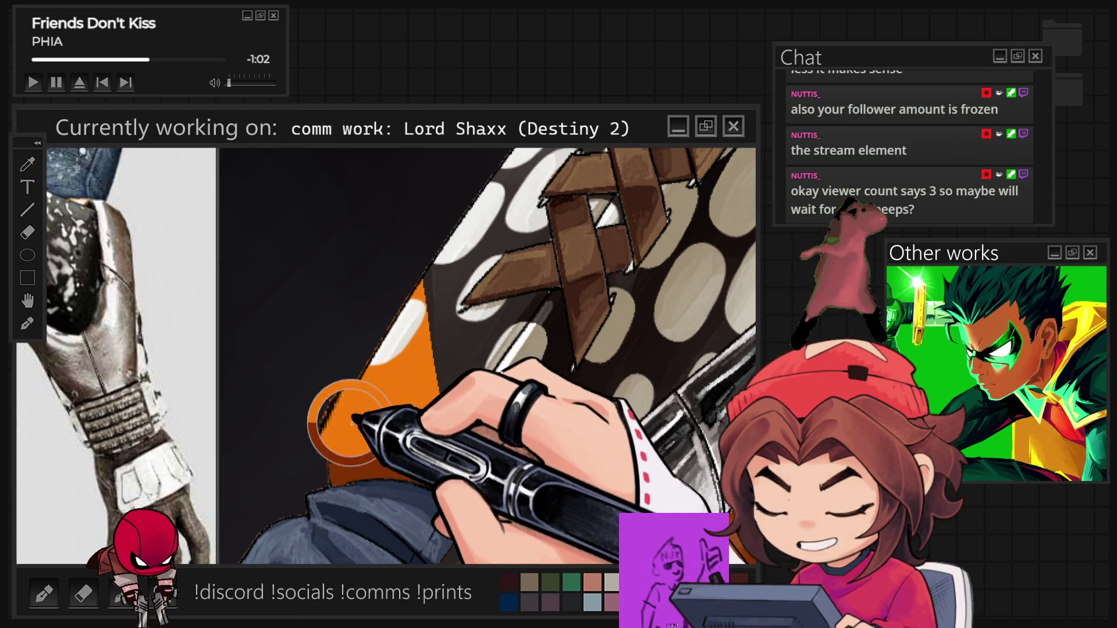
{"action": "key", "text": "bracketleft"}
{"action": "key", "text": "bracketleft"}
{"action": "key", "text": "bracketleft"}
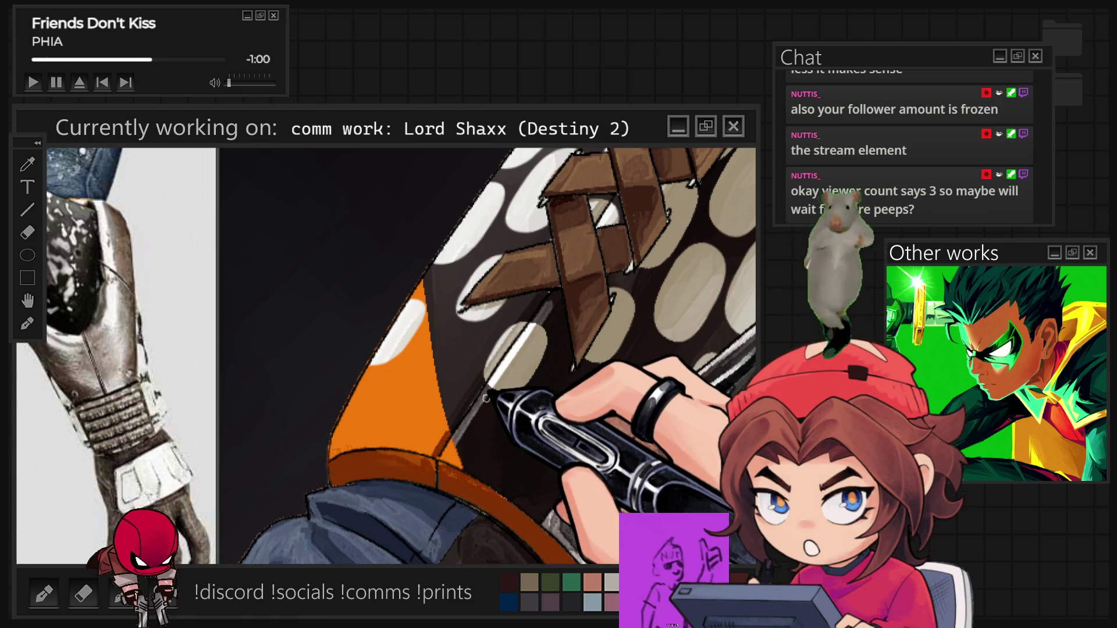
{"action": "scroll", "coordinate": [487, 399], "scroll_direction": "down", "scroll_amount": 2}
{"action": "scroll", "coordinate": [486, 399], "scroll_direction": "down", "scroll_amount": 2}
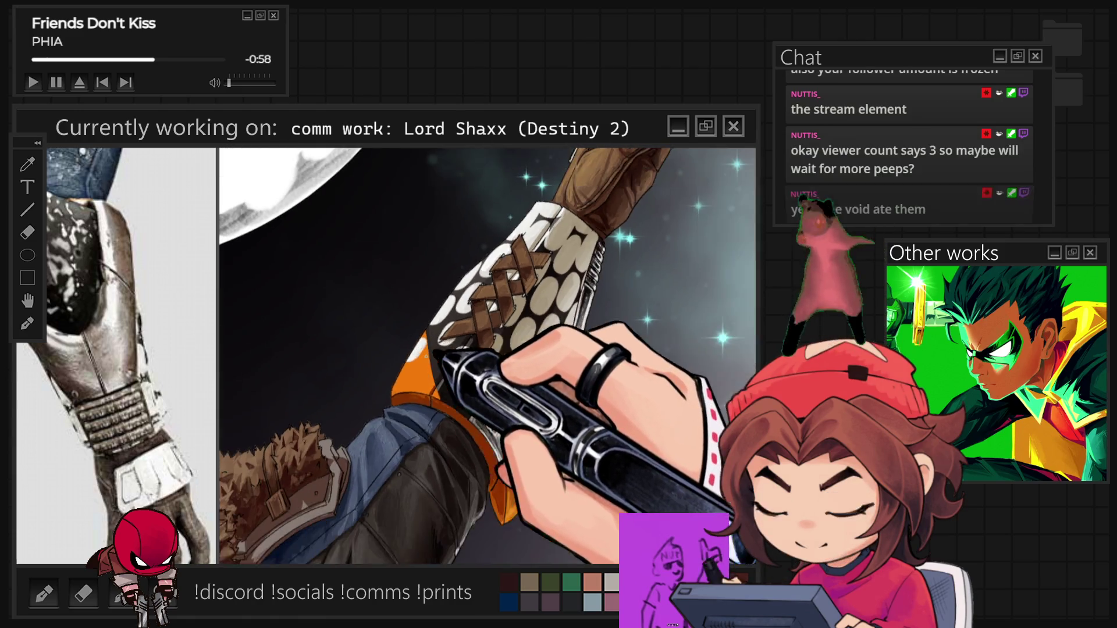
{"action": "scroll", "coordinate": [487, 399], "scroll_direction": "down", "scroll_amount": 2}
{"action": "scroll", "coordinate": [423, 489], "scroll_direction": "up", "scroll_amount": 1}
{"action": "scroll", "coordinate": [423, 489], "scroll_direction": "up", "scroll_amount": 1}
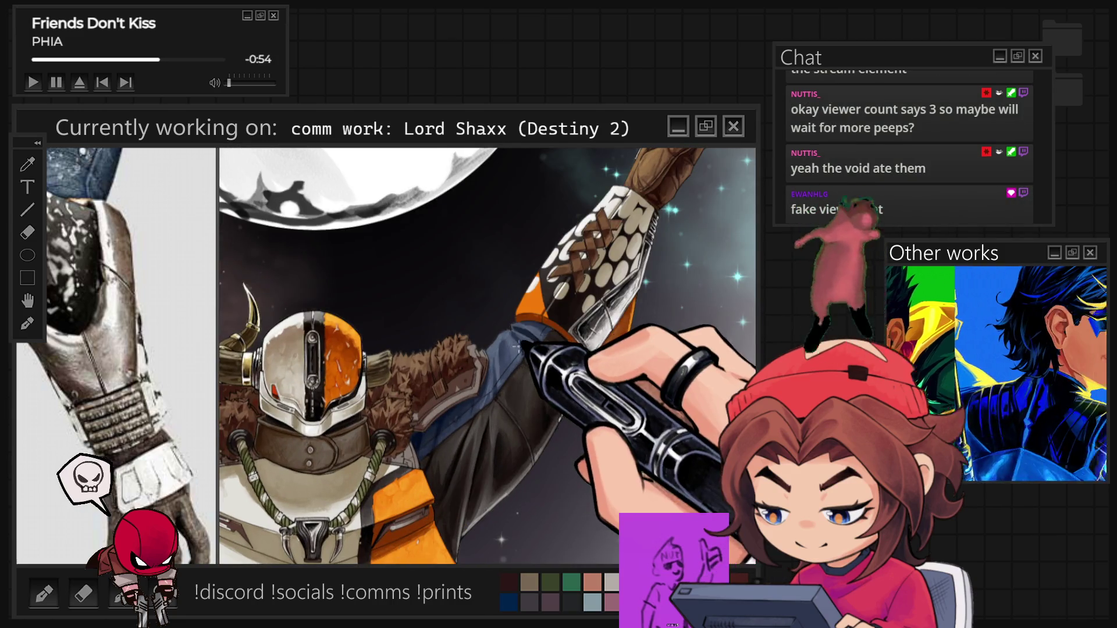
{"action": "scroll", "coordinate": [523, 407], "scroll_direction": "up", "scroll_amount": 1}
{"action": "scroll", "coordinate": [536, 363], "scroll_direction": "up", "scroll_amount": 1}
{"action": "scroll", "coordinate": [536, 363], "scroll_direction": "up", "scroll_amount": 1}
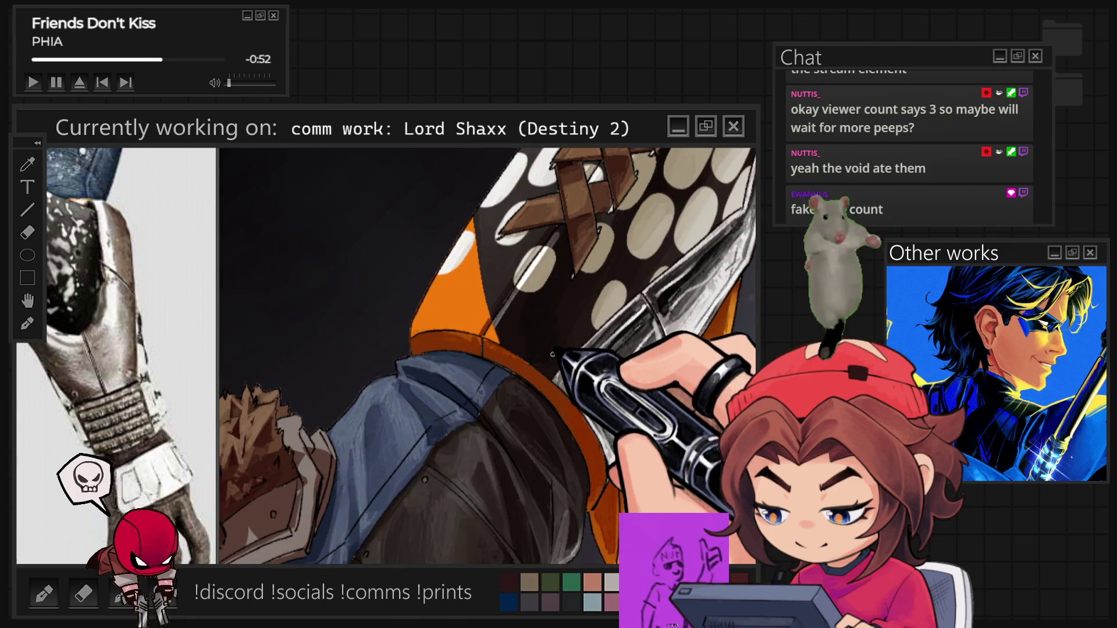